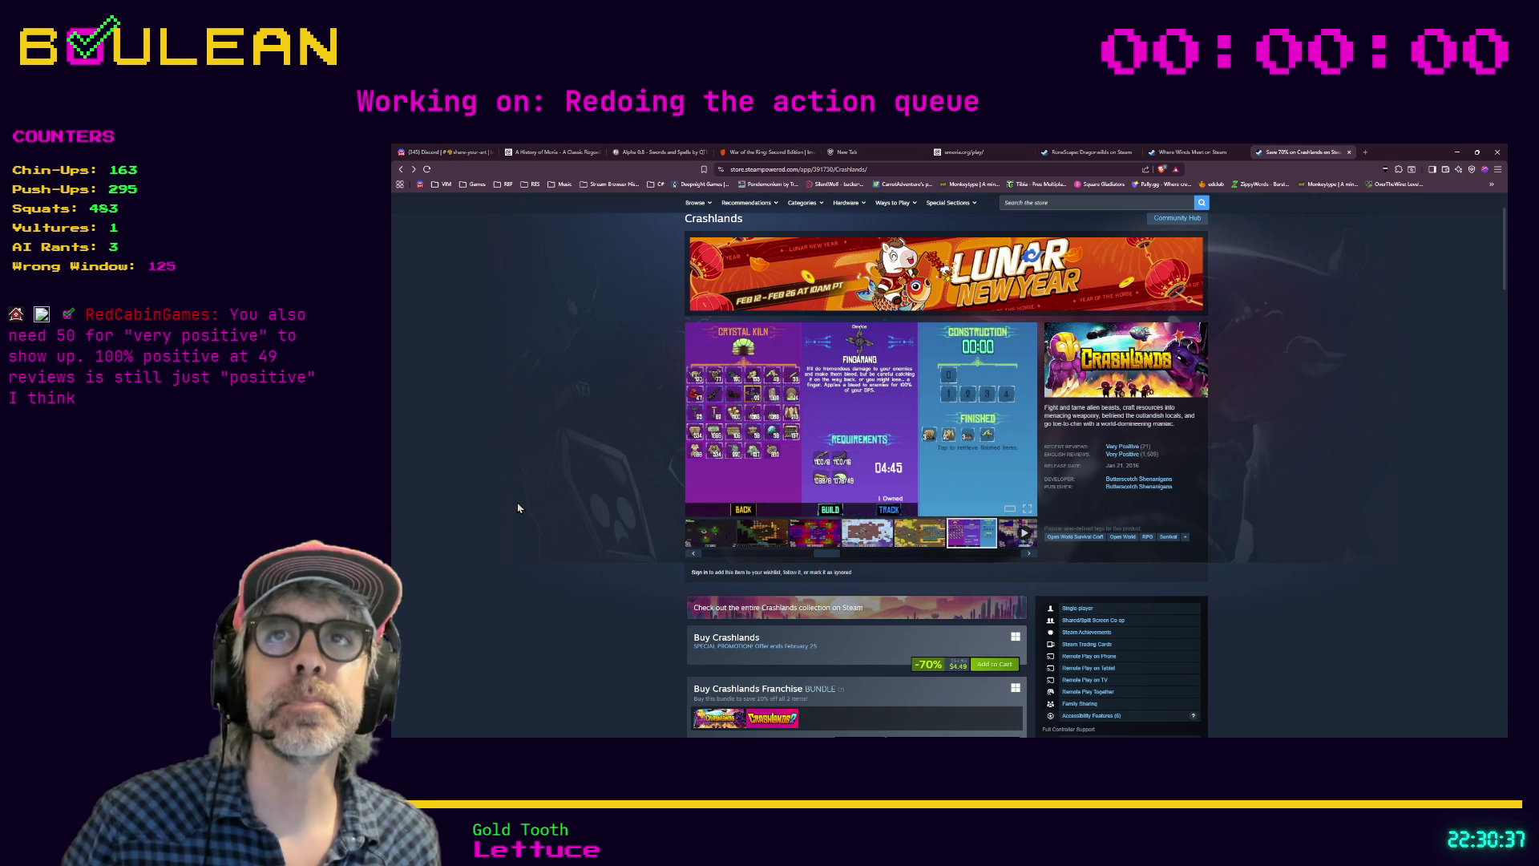
Step: Minimize the Steam store browser and return to the Godot script editor
{"action": "mouse_move", "coordinate": [1125, 449]}
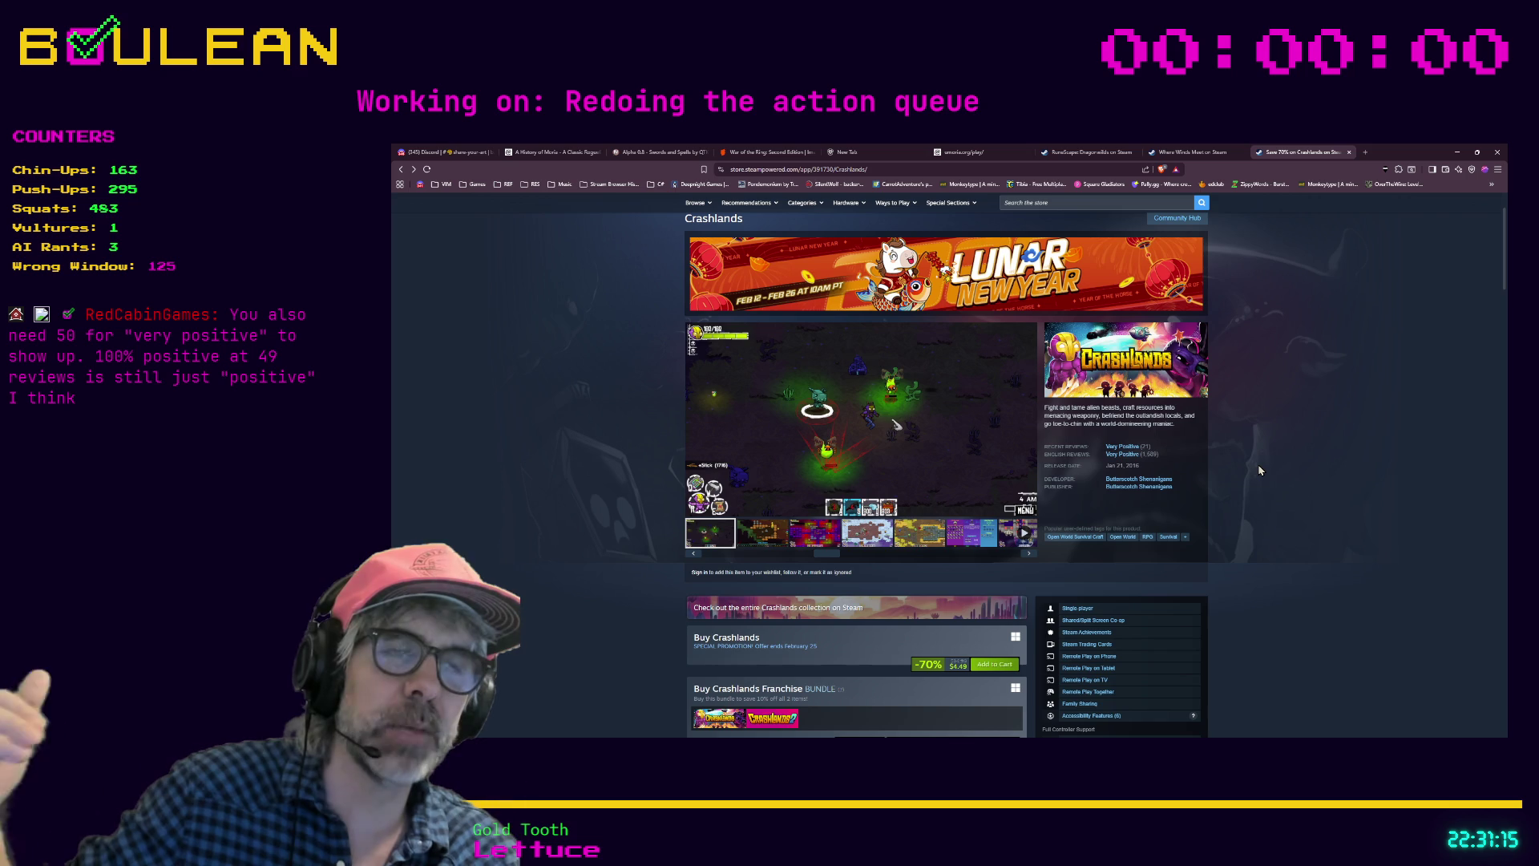
{"action": "mouse_move", "coordinate": [1068, 445]}
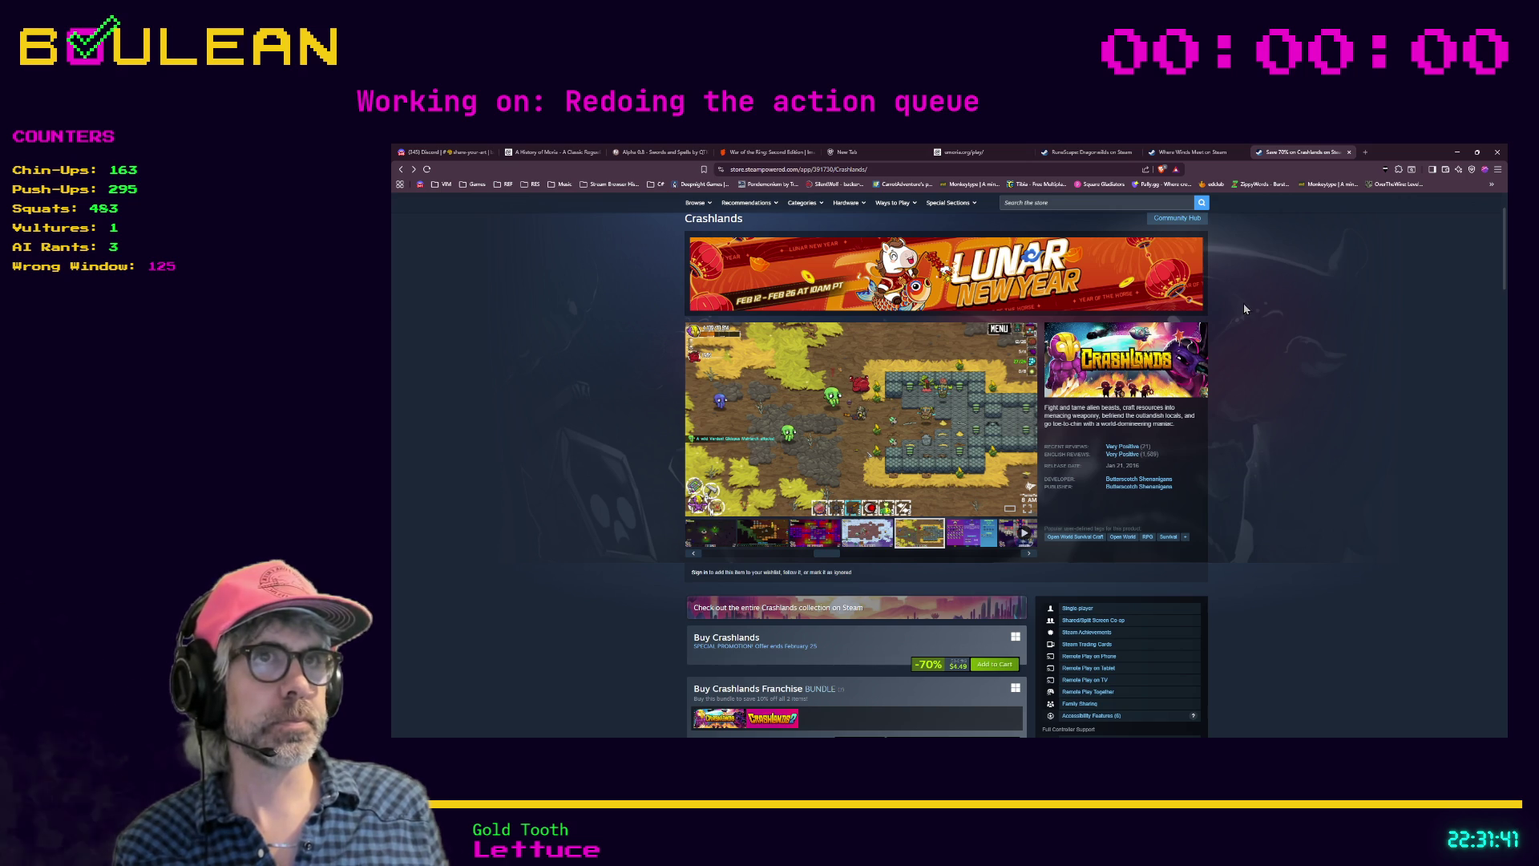
{"action": "left_click", "coordinate": [1458, 152]}
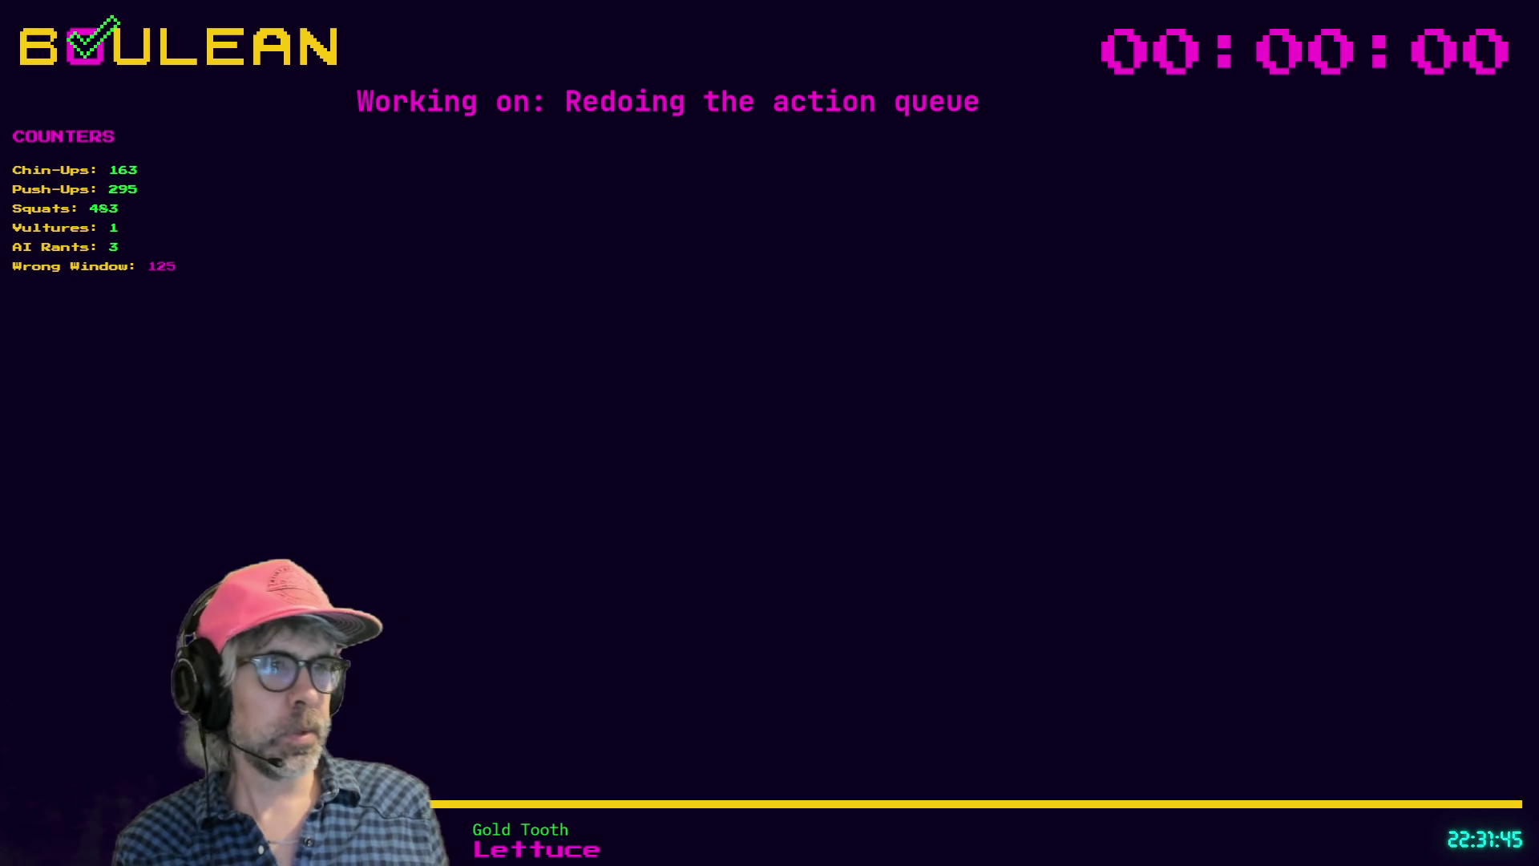
{"action": "key", "text": "alt+Tab"}
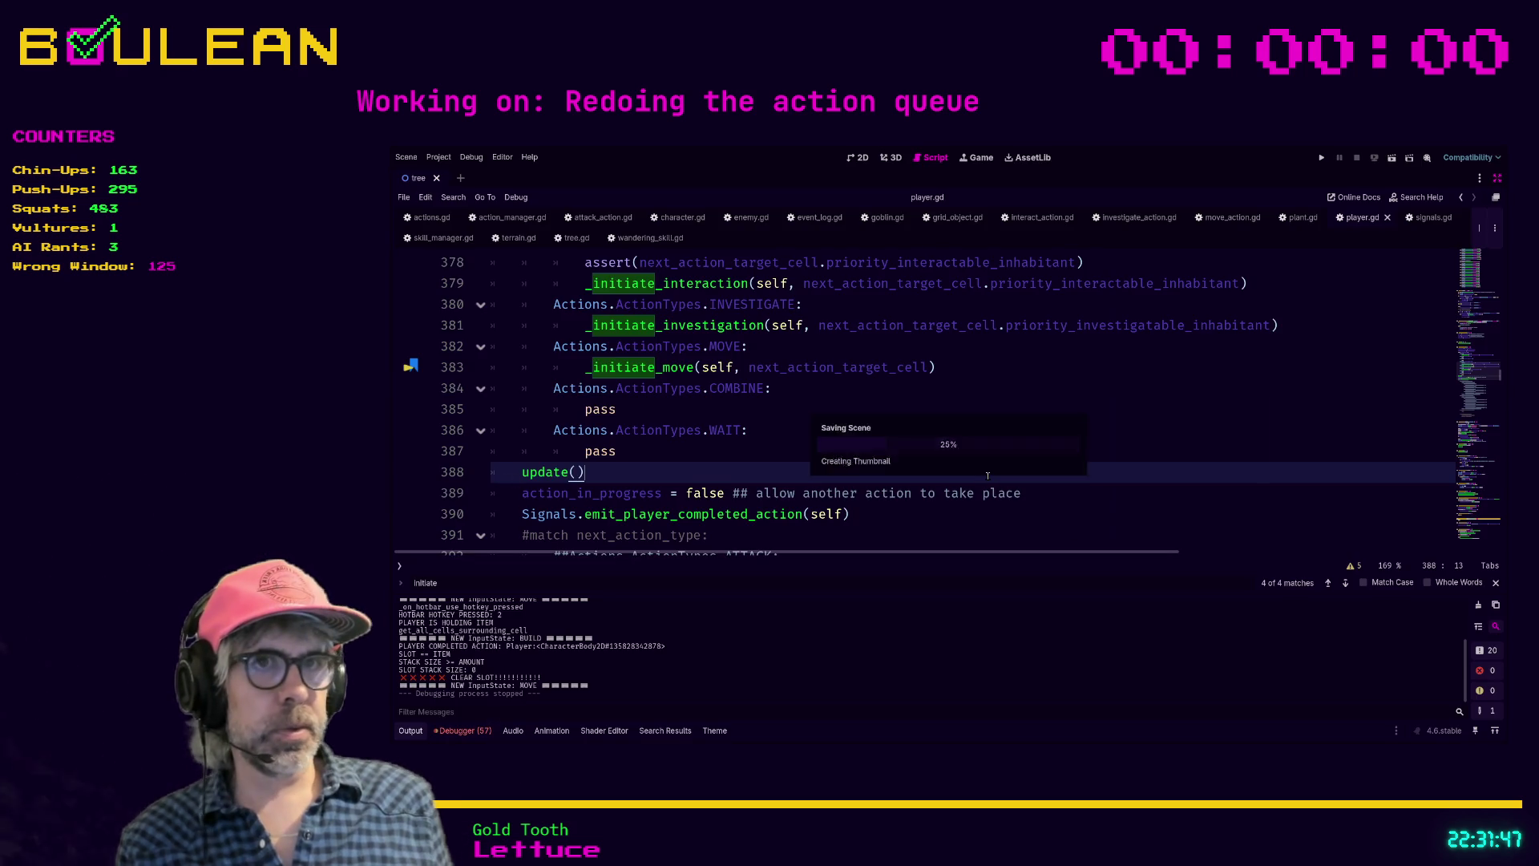
Step: Bring player.gd to the commented-out next_action_type match and its Directions.EAST case, lines 391–403
{"action": "scroll", "coordinate": [622, 472], "scroll_direction": "down", "scroll_amount": 1}
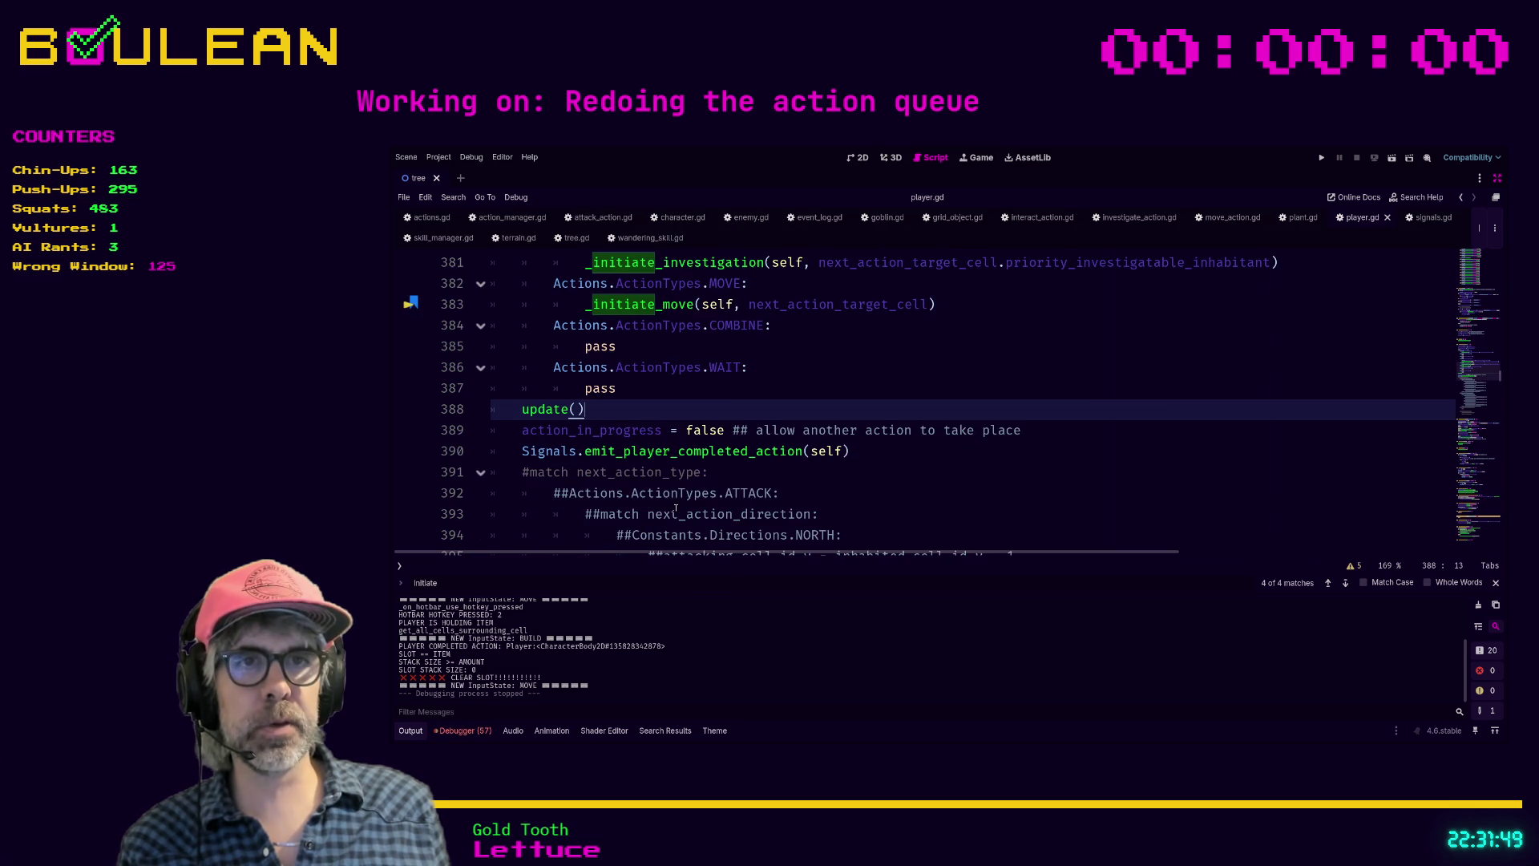
{"action": "left_click", "coordinate": [733, 478]}
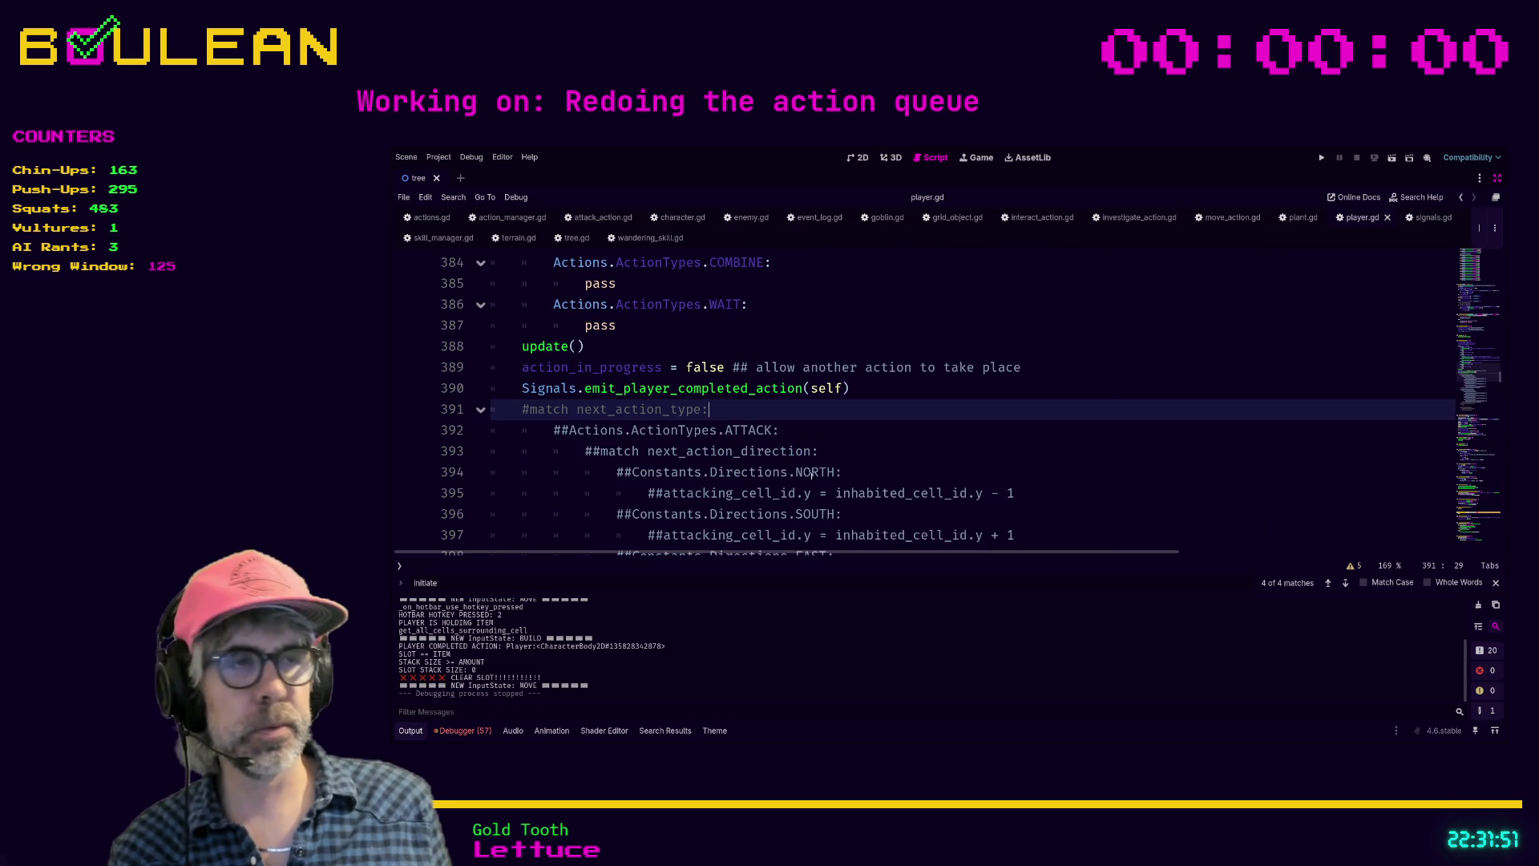
{"action": "scroll", "coordinate": [1055, 485], "scroll_direction": "down", "scroll_amount": 2}
{"action": "left_click", "coordinate": [1055, 489]}
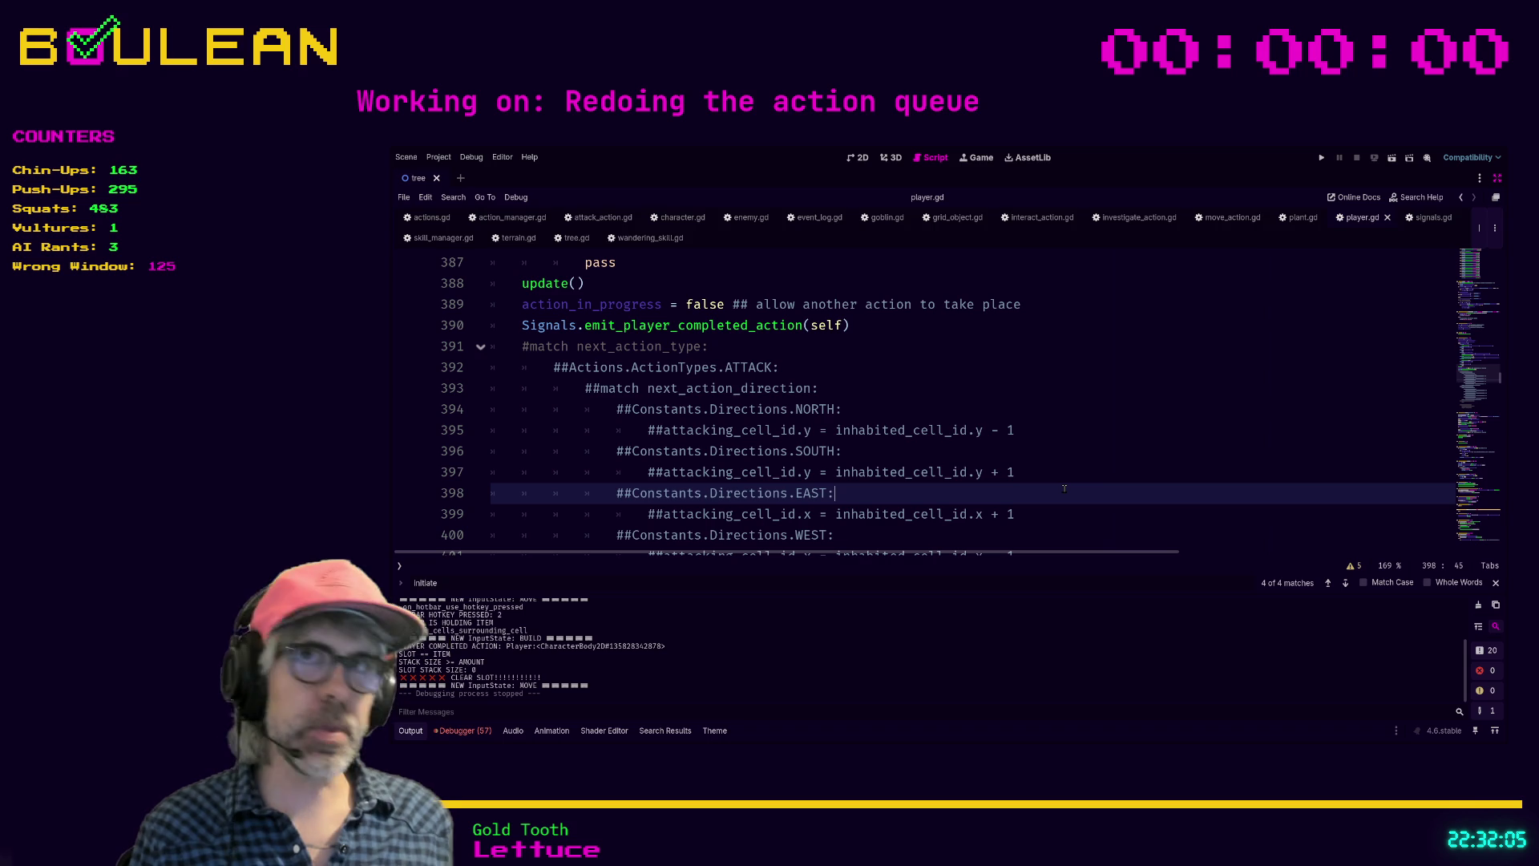
{"action": "scroll", "coordinate": [1065, 488], "scroll_direction": "down", "scroll_amount": 1}
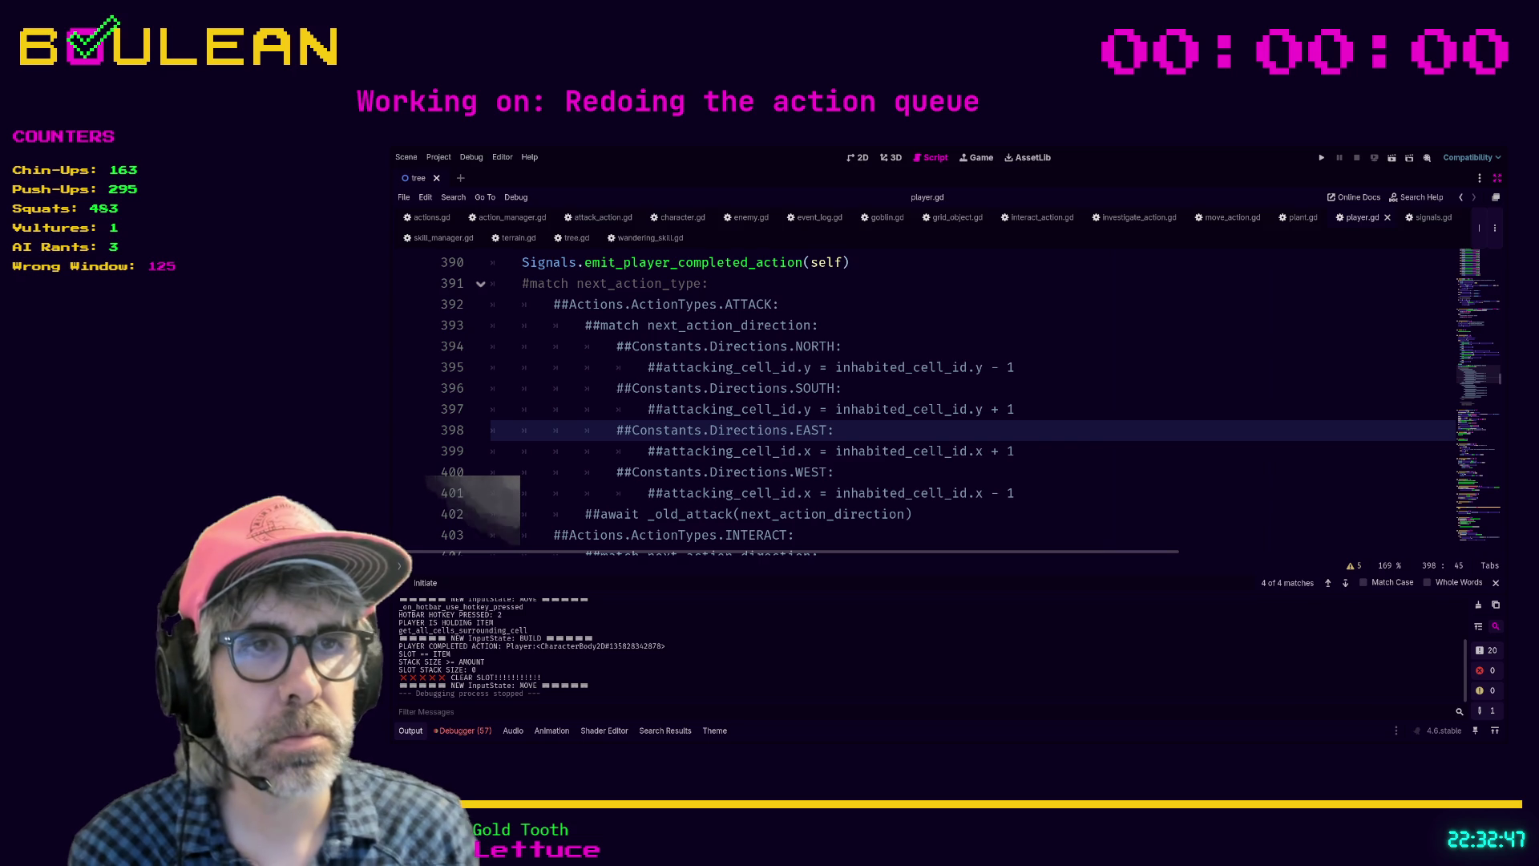
{"action": "left_click", "coordinate": [1042, 493]}
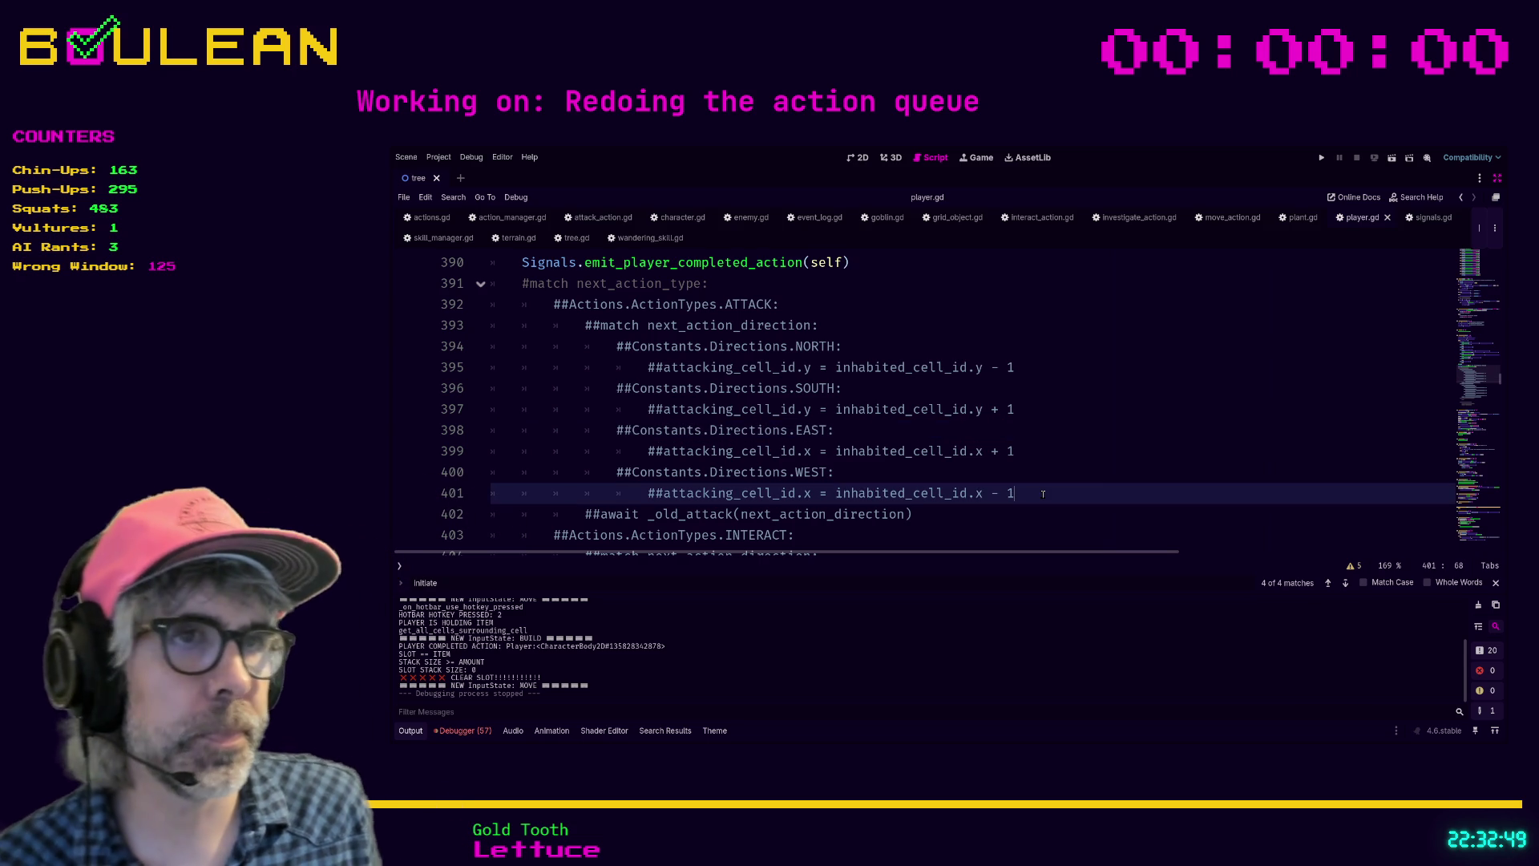
{"action": "scroll", "coordinate": [1043, 493], "scroll_direction": "up", "scroll_amount": 2}
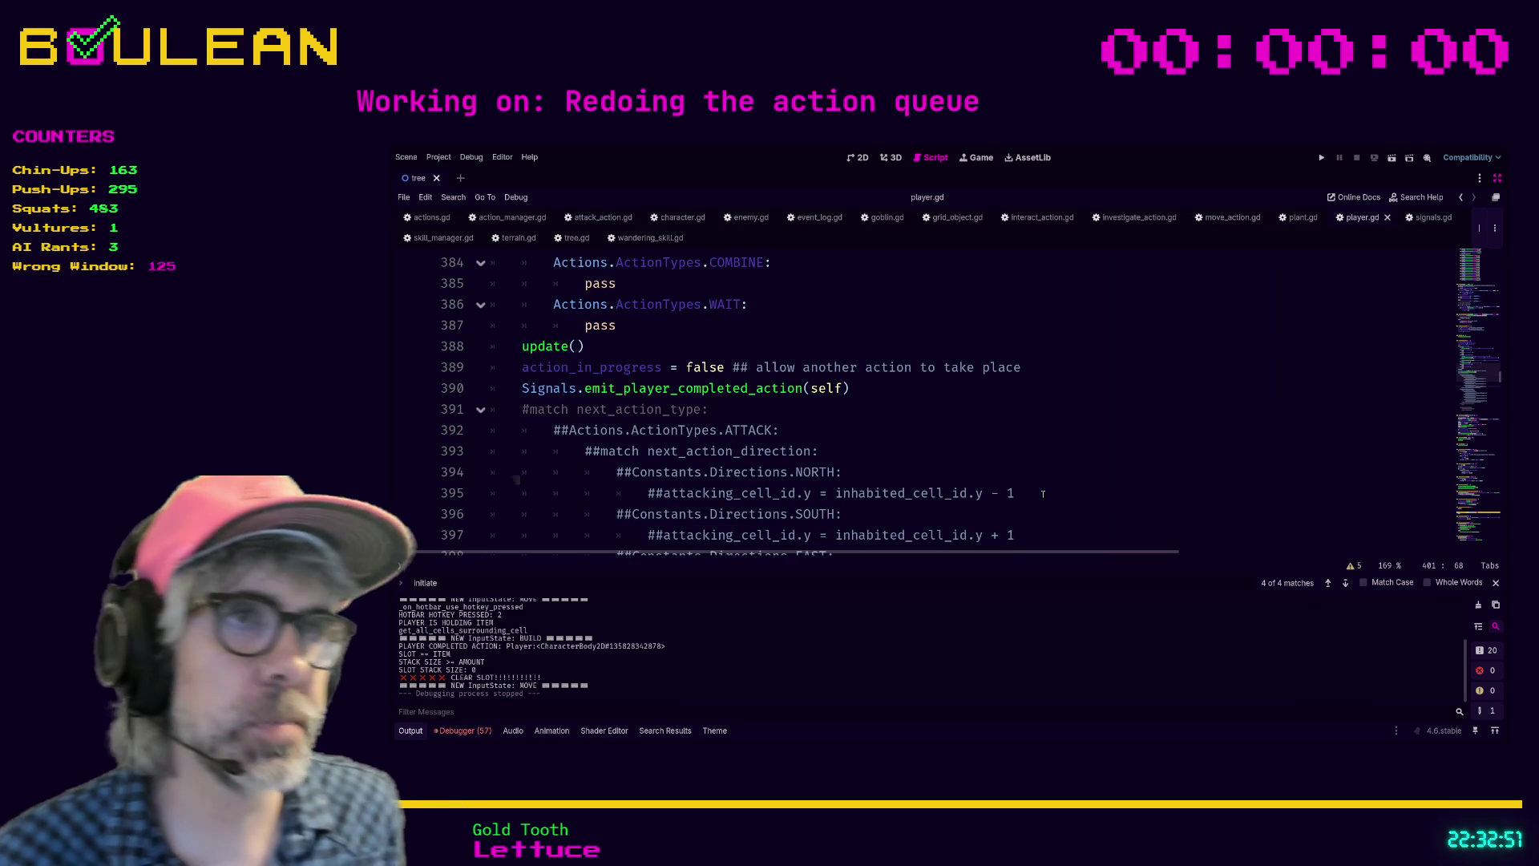
{"action": "left_click", "coordinate": [917, 448]}
{"action": "key", "text": "ctrl+s"}
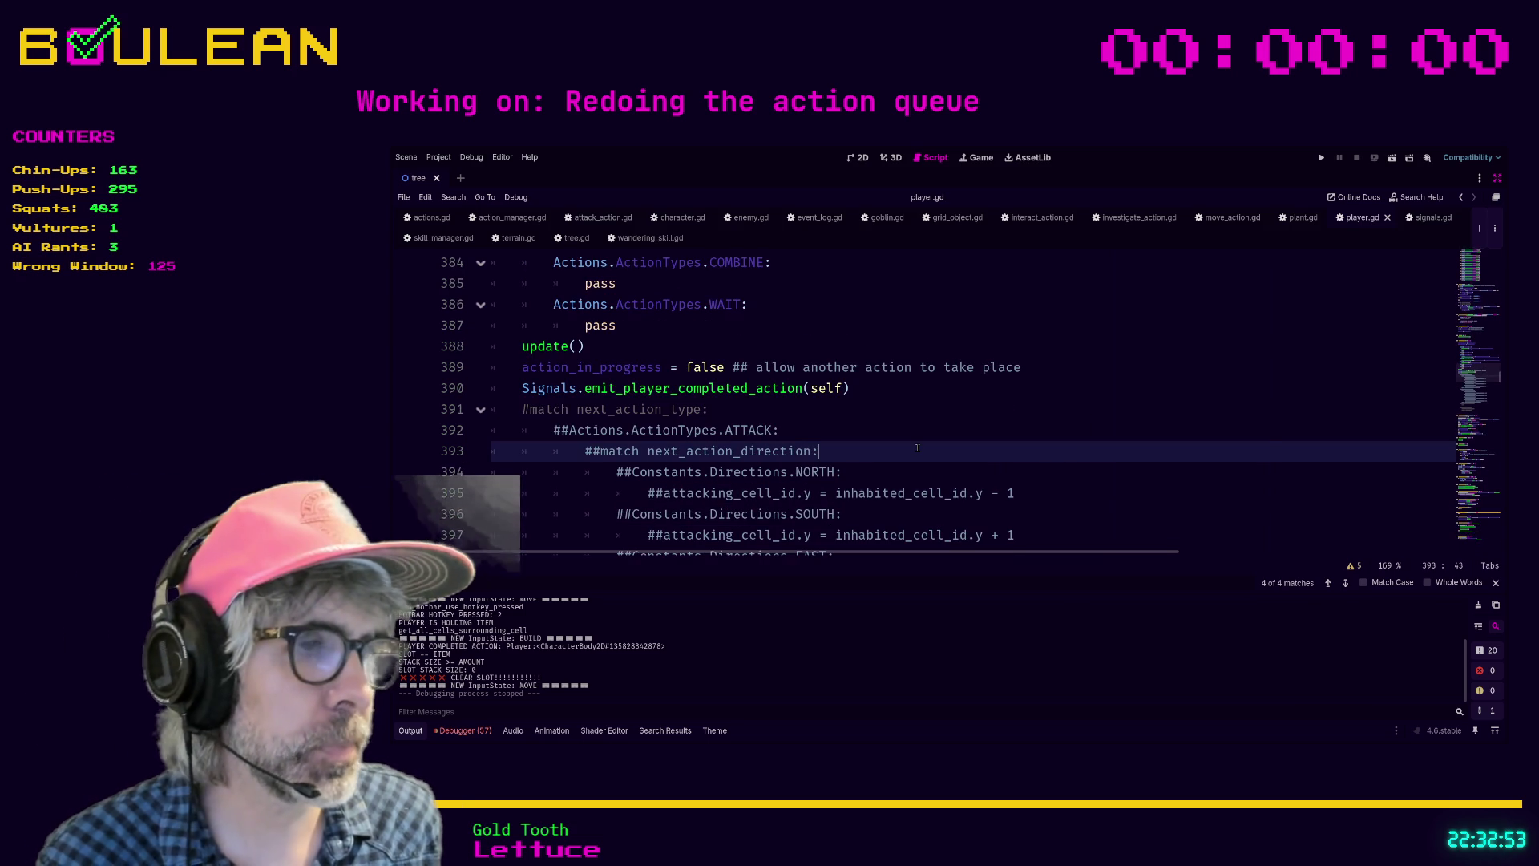